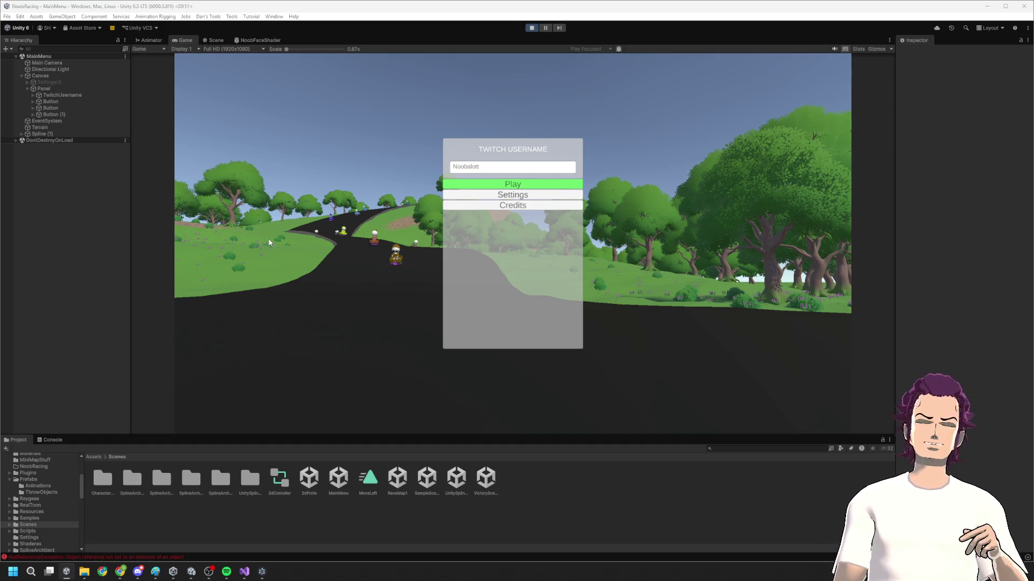
Start a race from the game's main menu to load RaceMap1, then bring the Unity editor forward.
{"action": "left_click", "coordinate": [529, 184]}
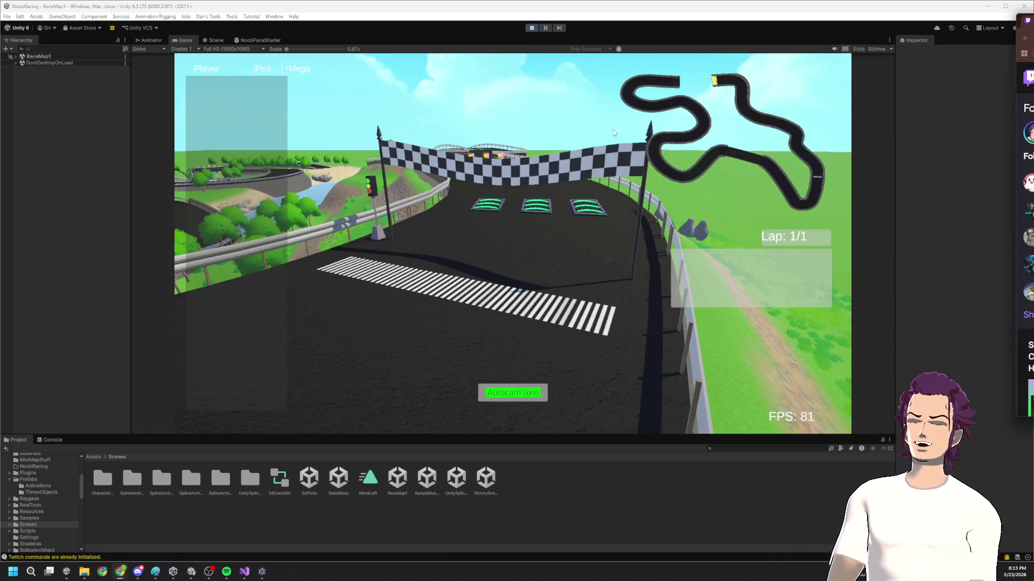
{"action": "left_click", "coordinate": [567, 119]}
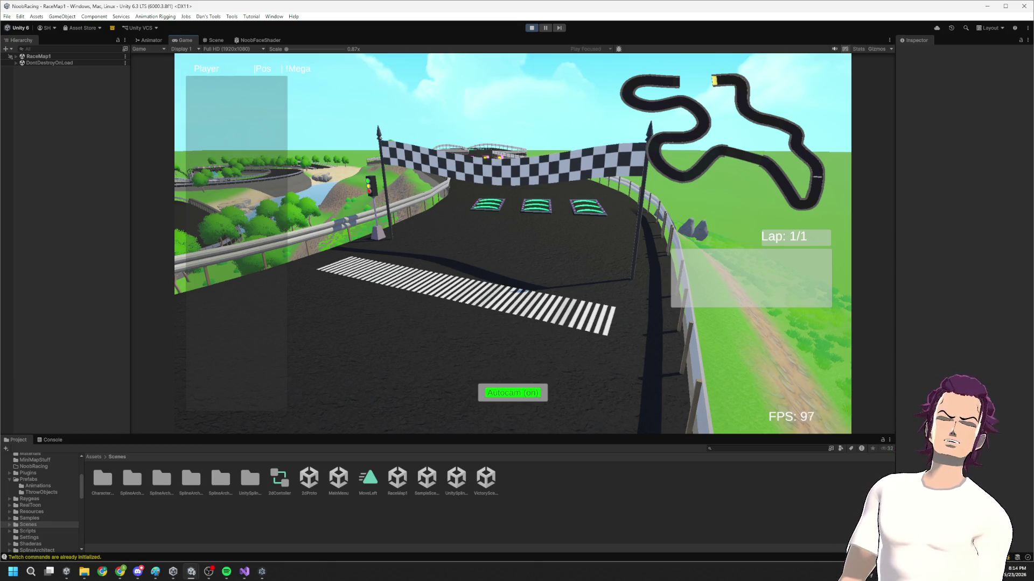
{"action": "left_click", "coordinate": [485, 458]}
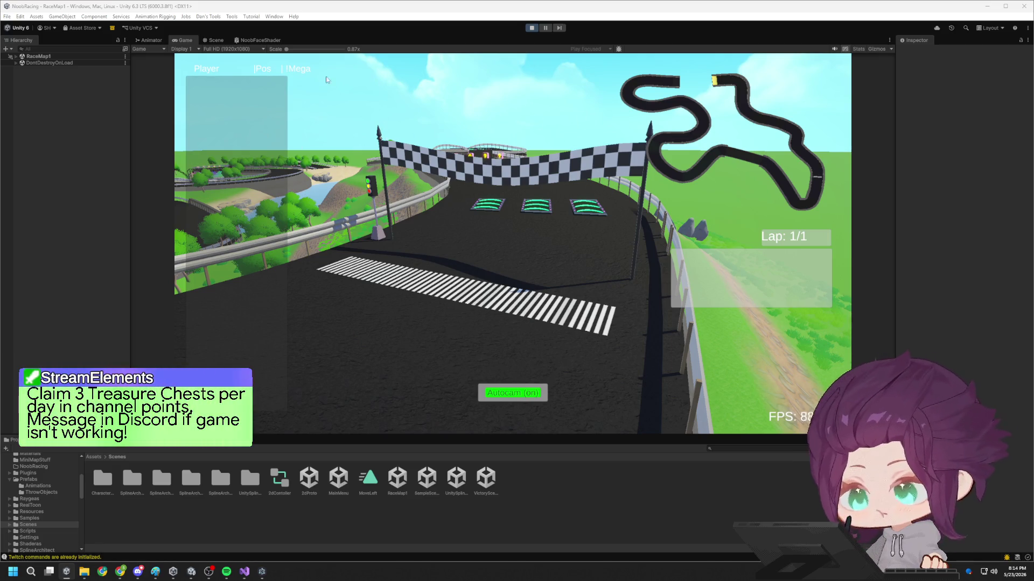
Exit play mode, rerun the game from the MainMenu scene, and select the Twitch username field.
{"action": "left_click", "coordinate": [532, 28]}
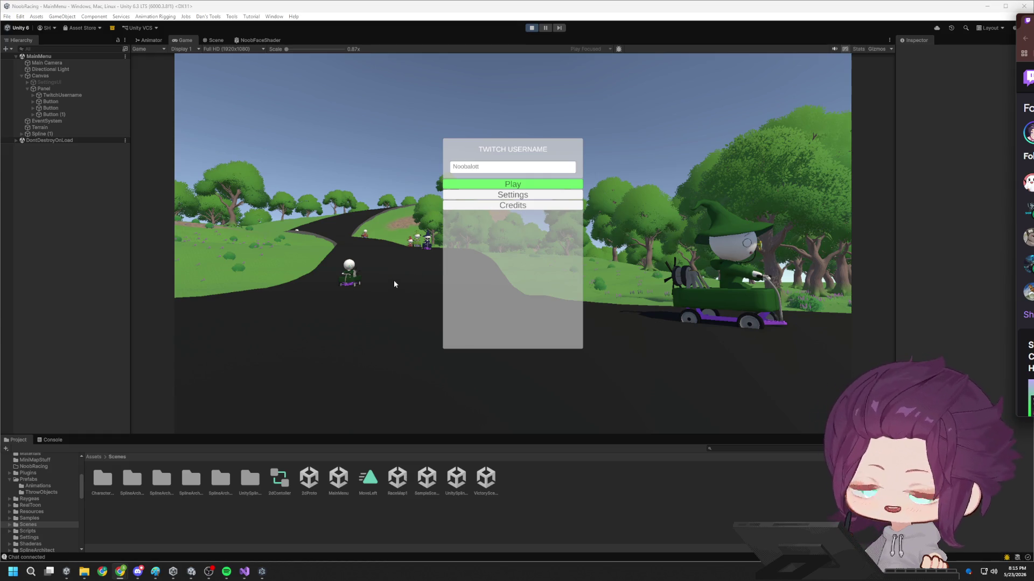
{"action": "left_click", "coordinate": [485, 165]}
Type the streamer's own Twitch username into the game's username field.
{"action": "type", "text": "Sir_Stefe"}
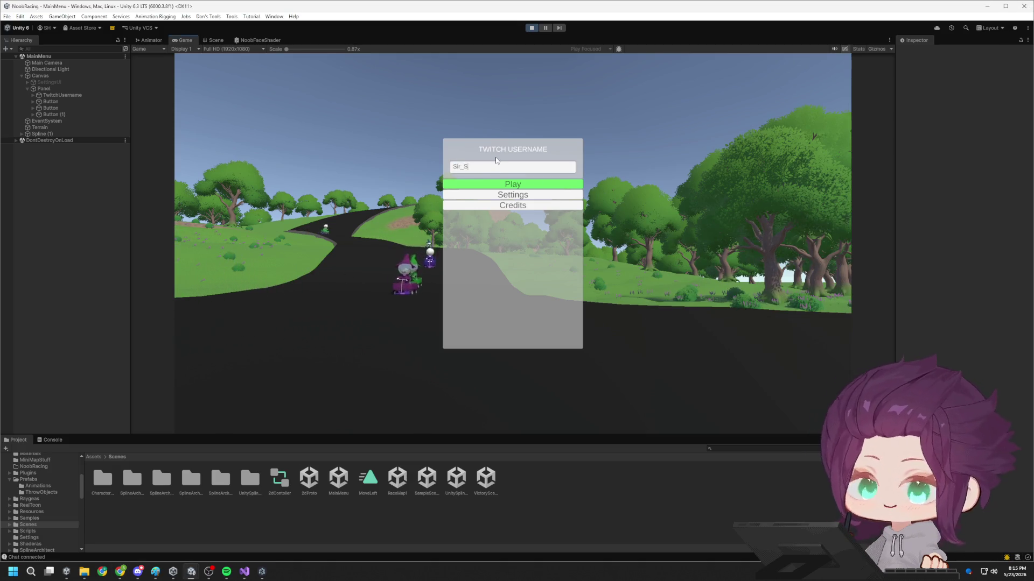
{"action": "type", "text": "n"}
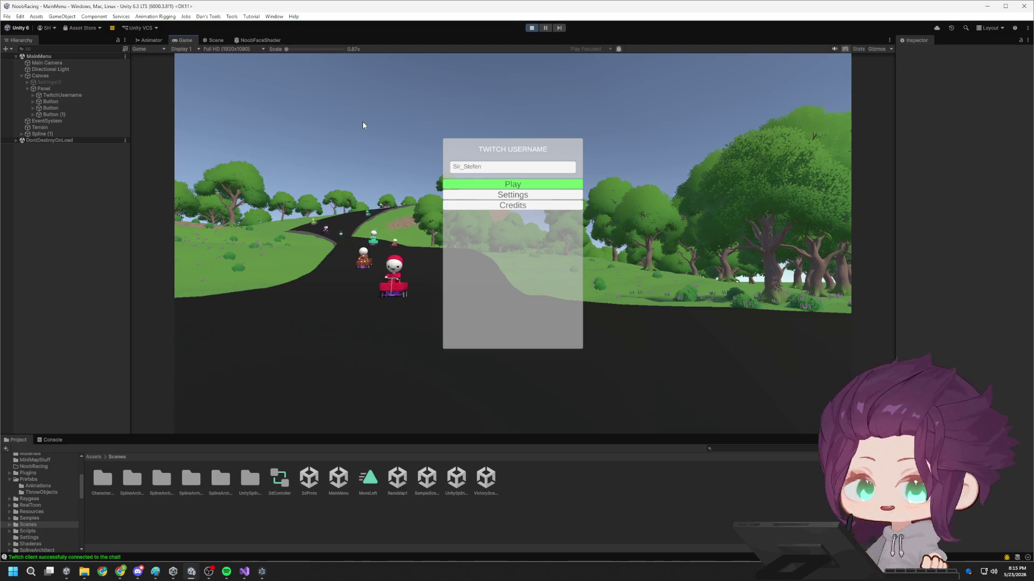
Under Panel in the Hierarchy, select Button (1) and tick Interactable on its Button component.
{"action": "left_click", "coordinate": [66, 88]}
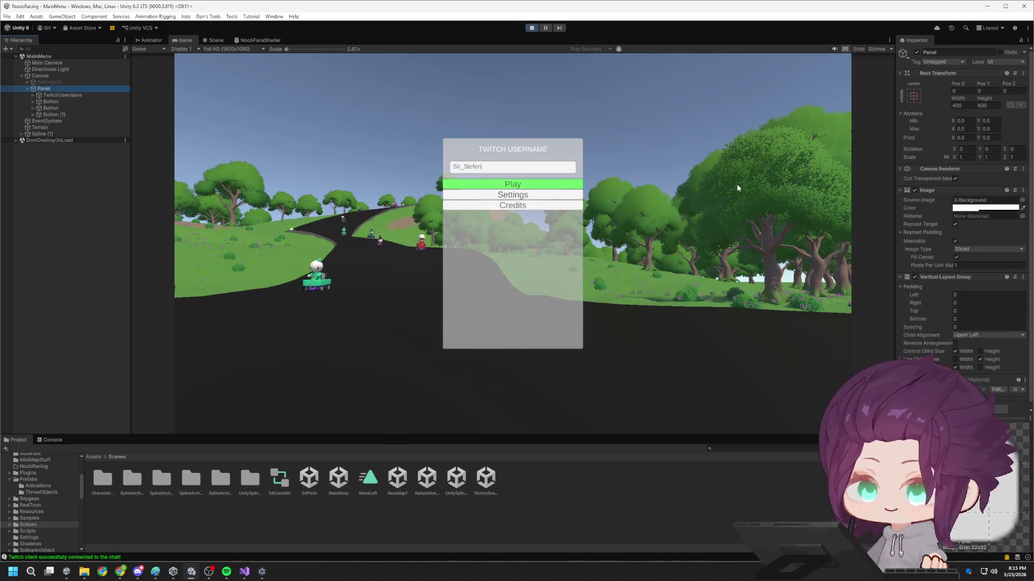
{"action": "left_click", "coordinate": [67, 114]}
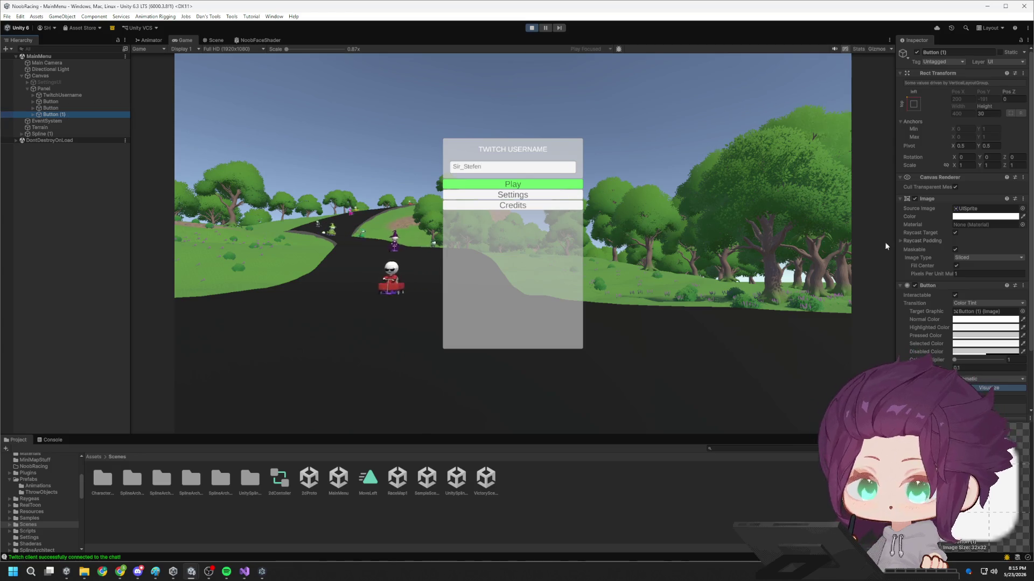
{"action": "left_click", "coordinate": [955, 295]}
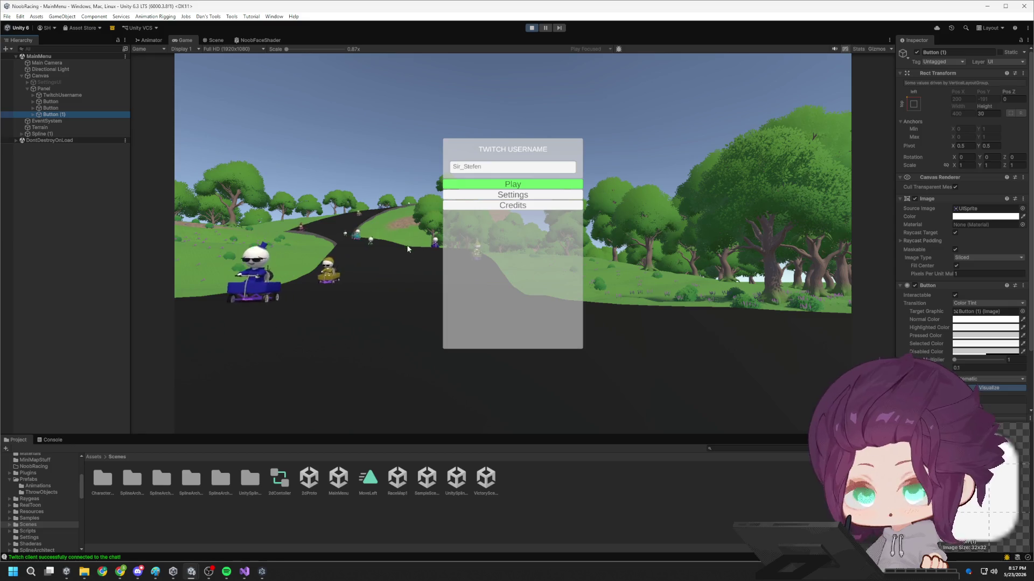
Exit Unity play mode, then show all followed channels in Twitch's Followed Channels sidebar.
{"action": "left_click", "coordinate": [531, 28]}
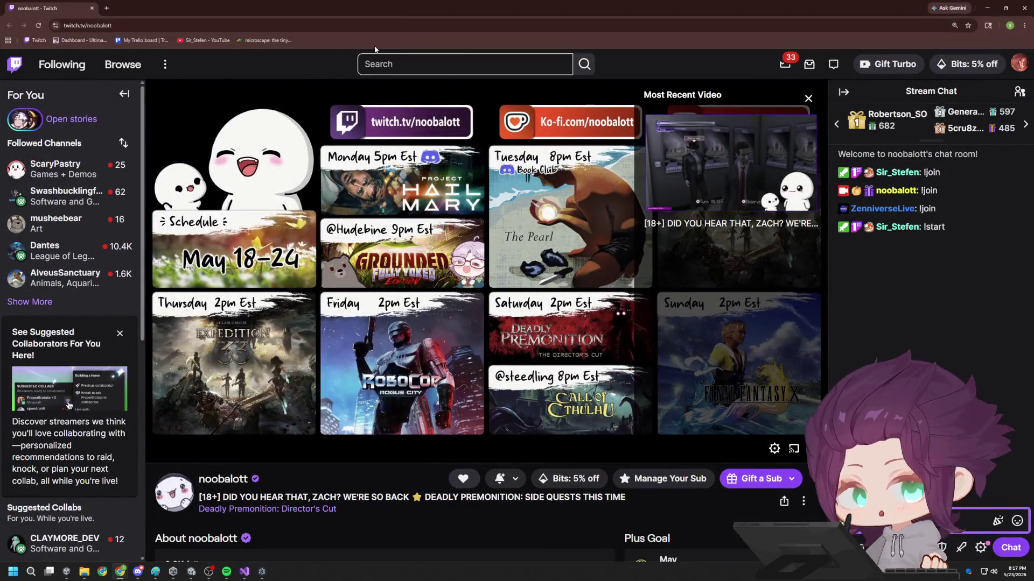
{"action": "mouse_move", "coordinate": [138, 192]}
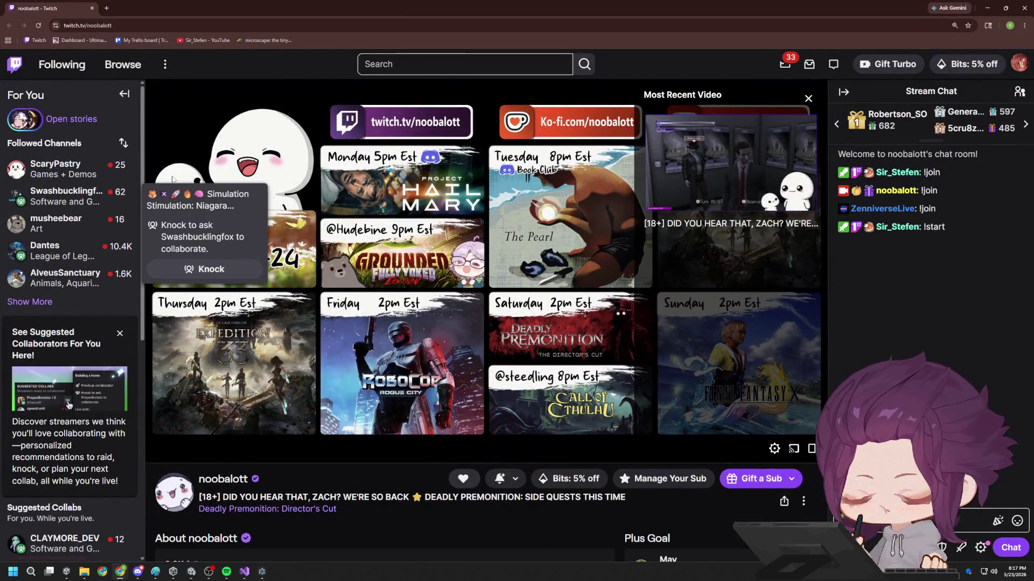
{"action": "left_click", "coordinate": [37, 305]}
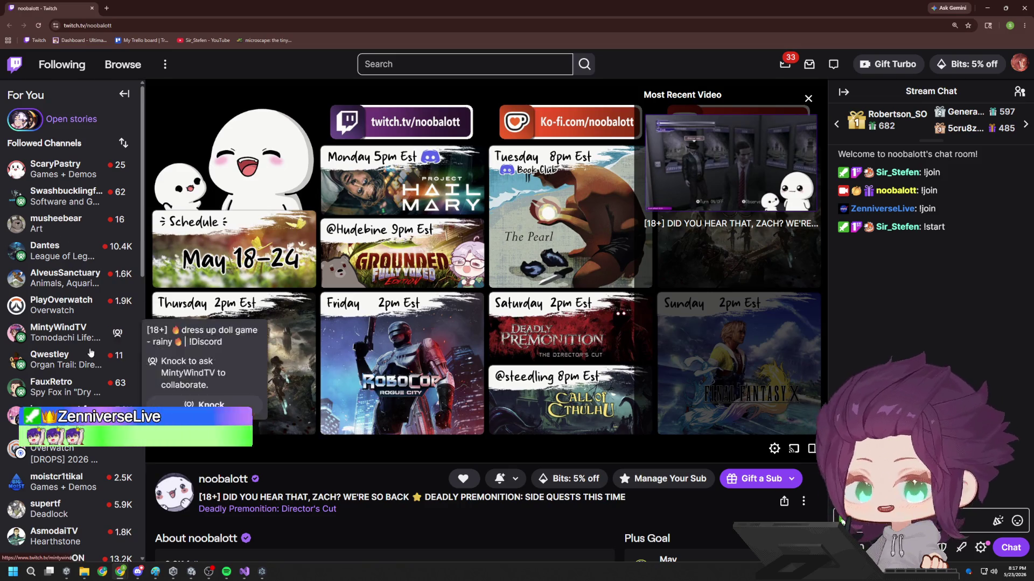
{"action": "scroll", "coordinate": [54, 377], "scroll_direction": "down", "scroll_amount": 4}
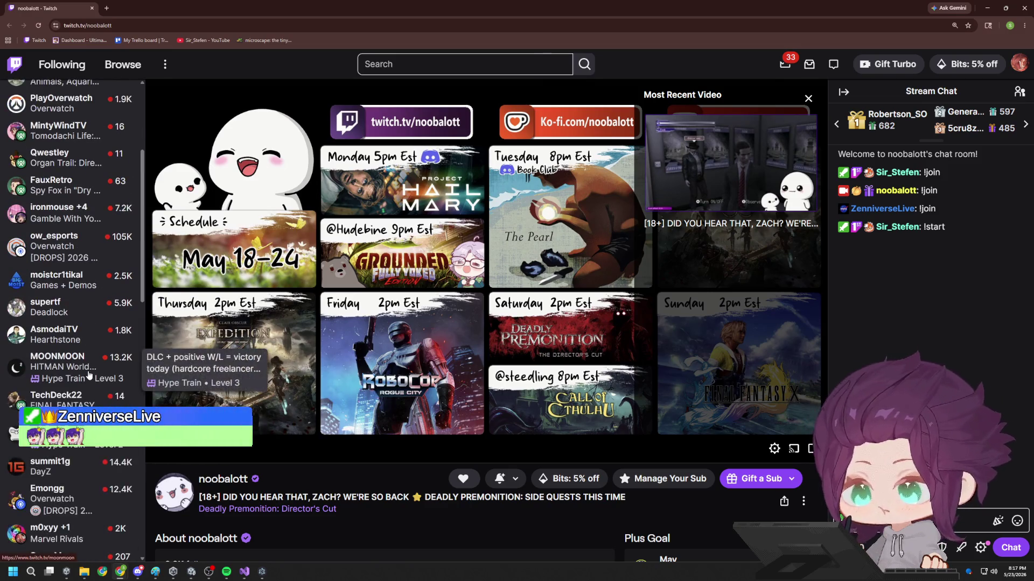
{"action": "scroll", "coordinate": [89, 375], "scroll_direction": "down", "scroll_amount": 5}
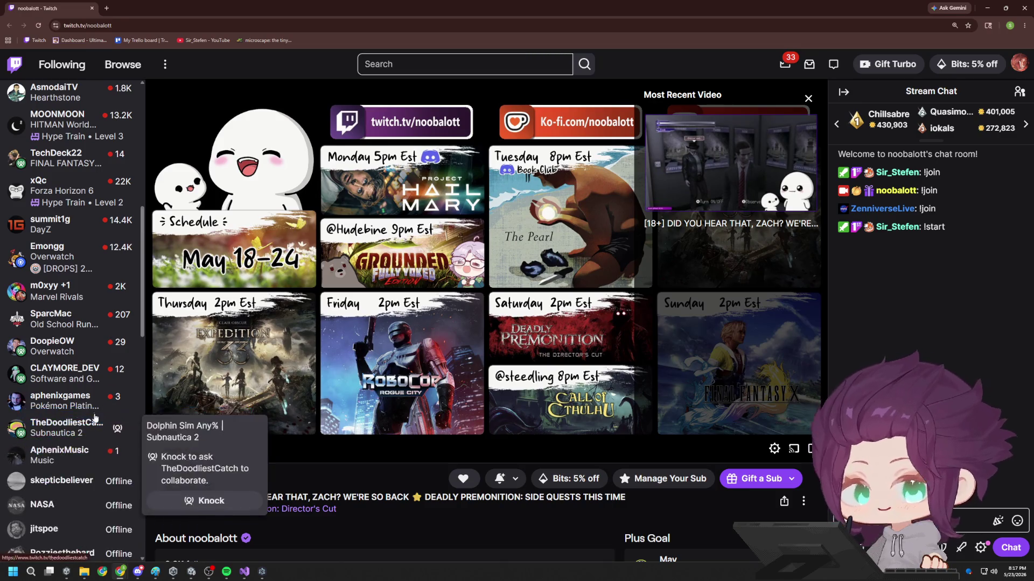
{"action": "scroll", "coordinate": [98, 431], "scroll_direction": "up", "scroll_amount": 8}
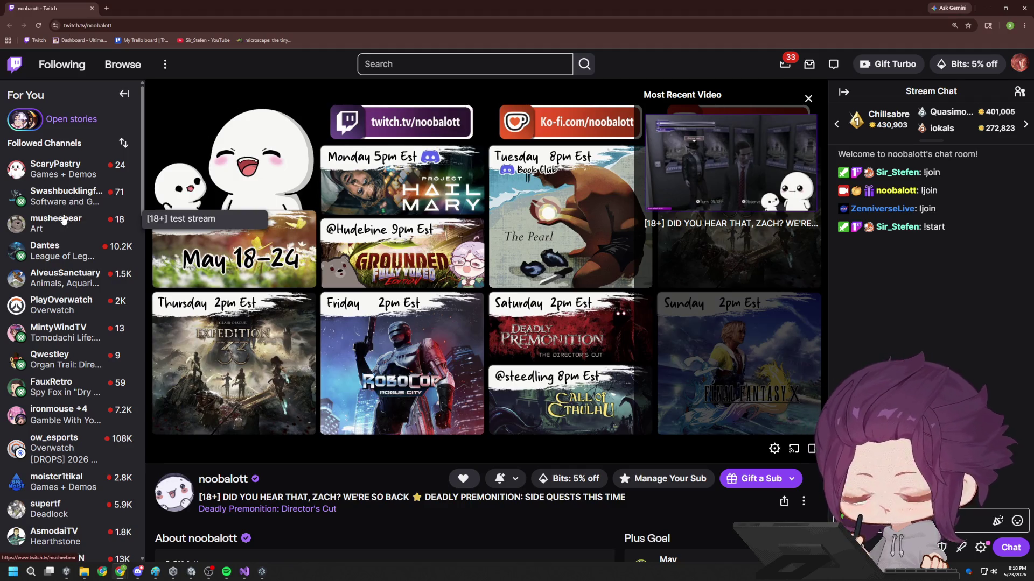
Open the followed Art channel's stream in a new tab, view it, then leave the browser.
{"action": "middle_click", "coordinate": [63, 220]}
{"action": "key", "text": "ctrl+Tab"}
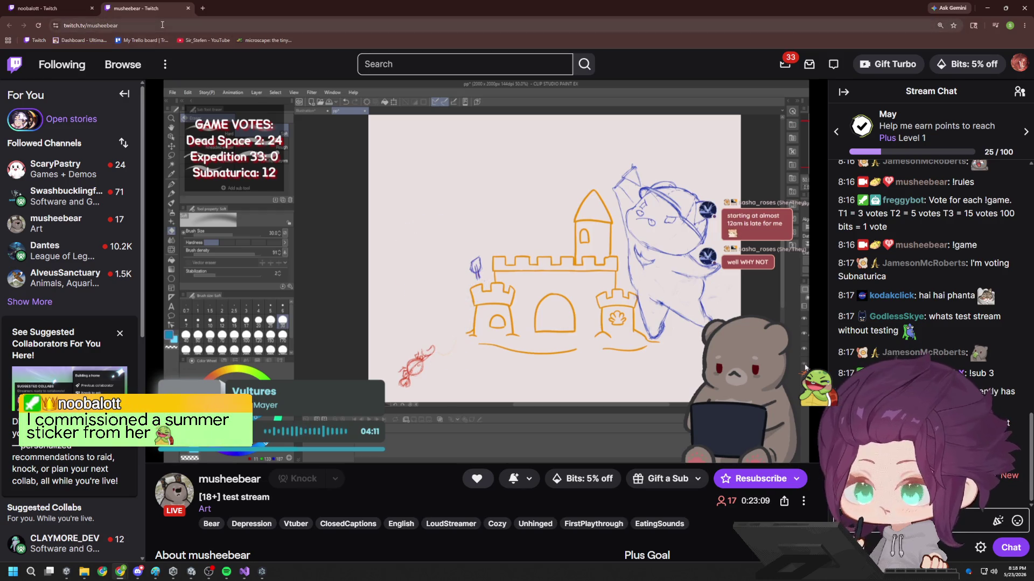
{"action": "left_click_drag", "start_coordinate": [162, 26], "coordinate": [73, 25]}
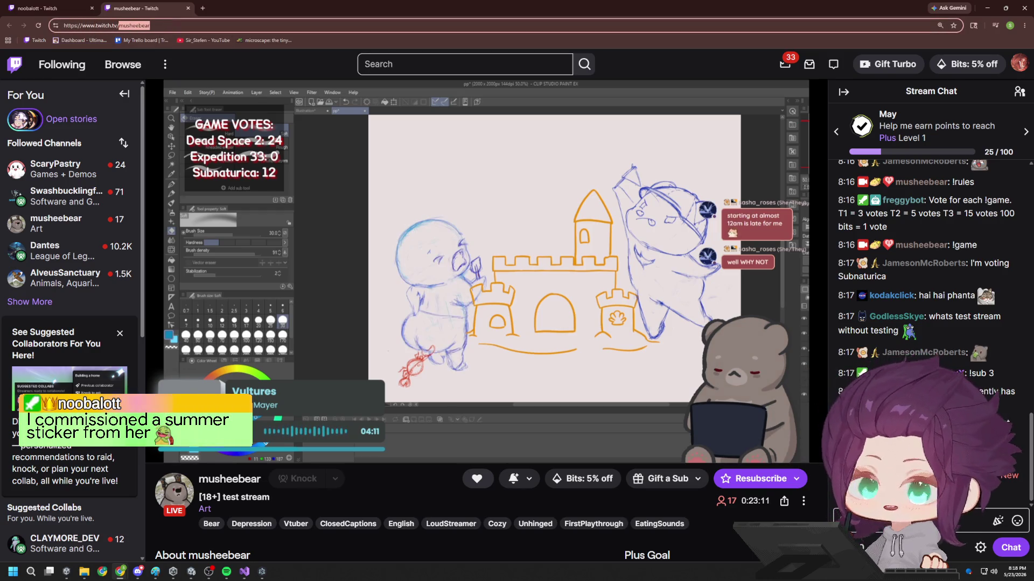
{"action": "key", "text": "alt+Tab"}
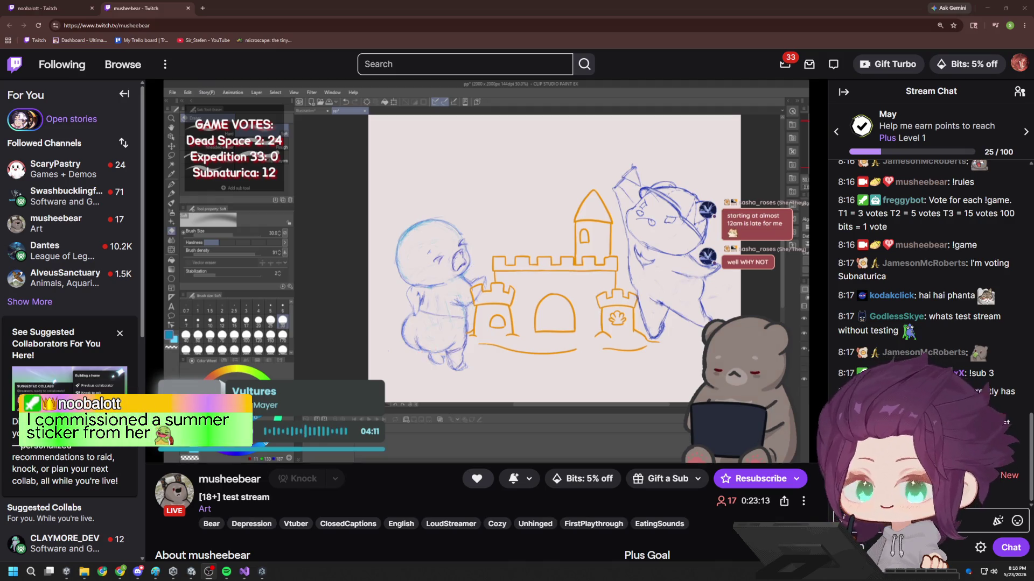